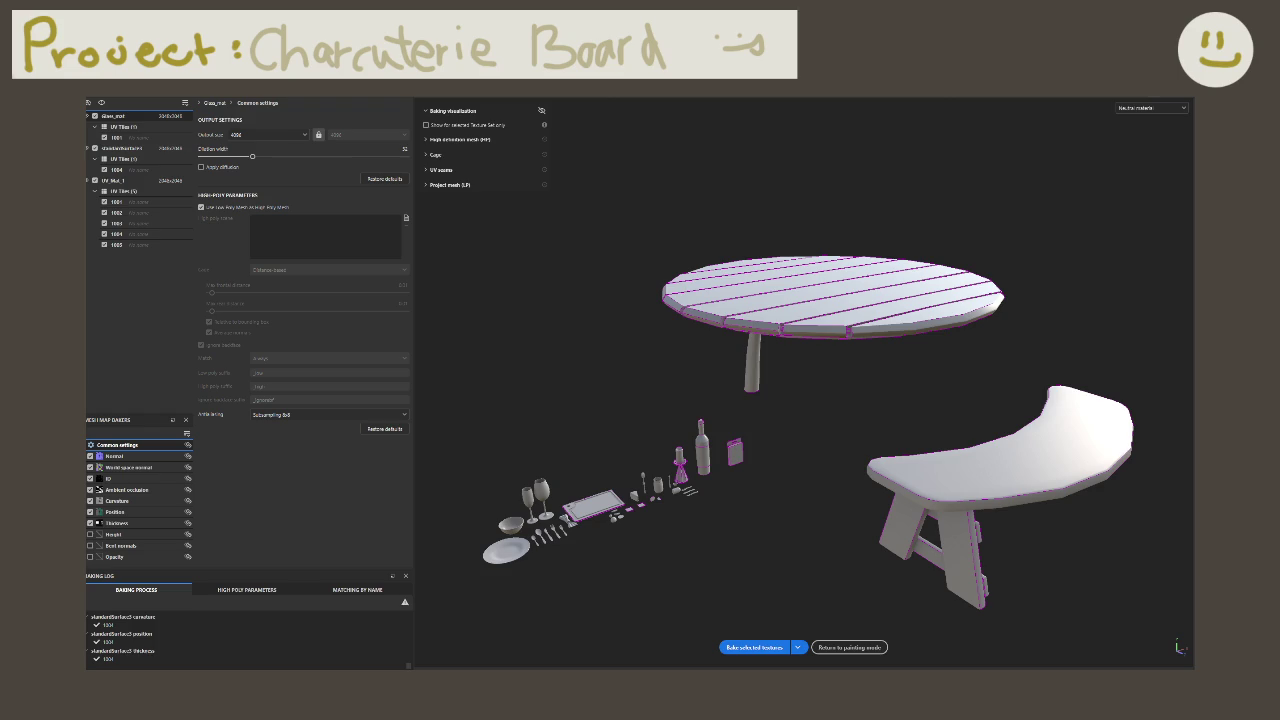
Save the charcuterie board project with its baked mesh maps
key(ctrl+s)
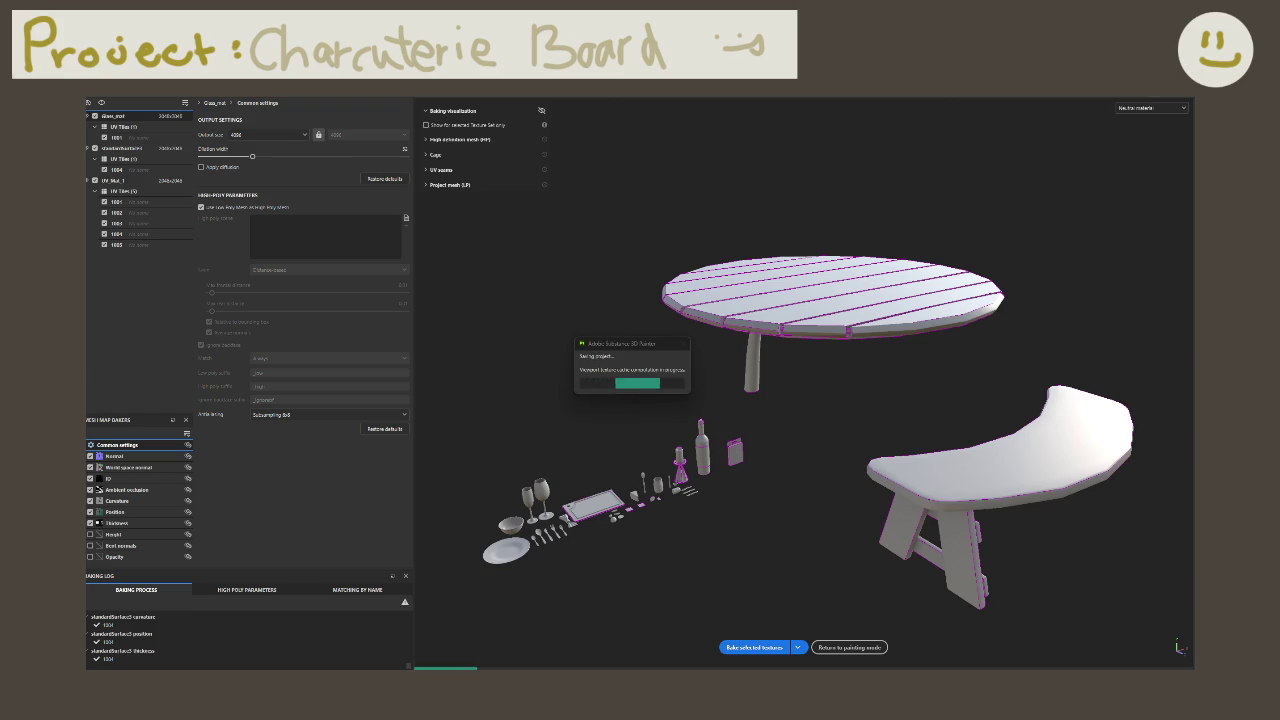